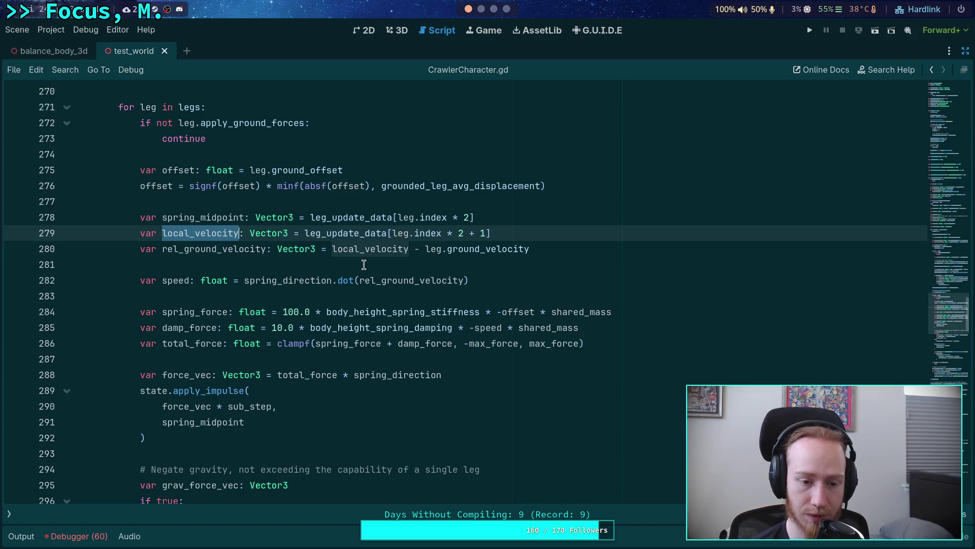
scroll(364, 265, "up", 15)
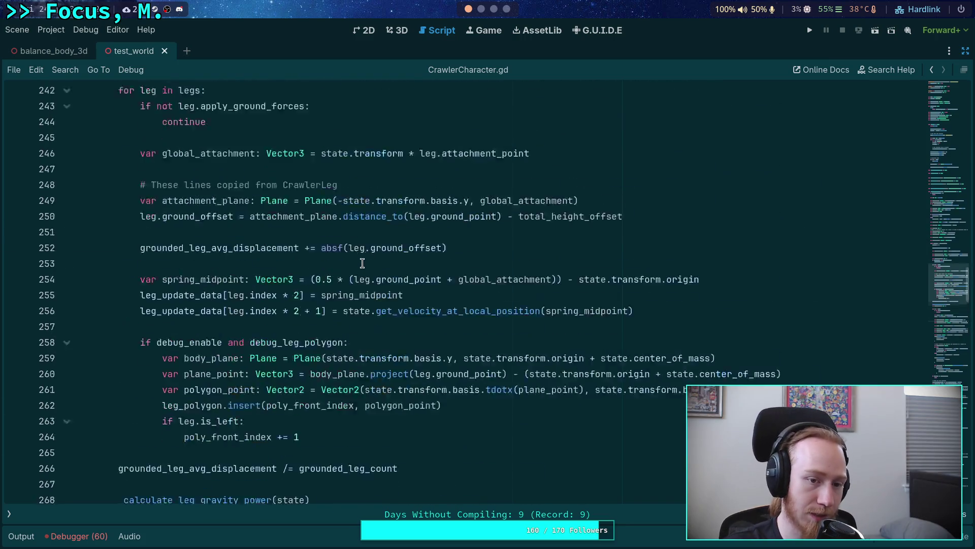
scroll(362, 273, "down", 20)
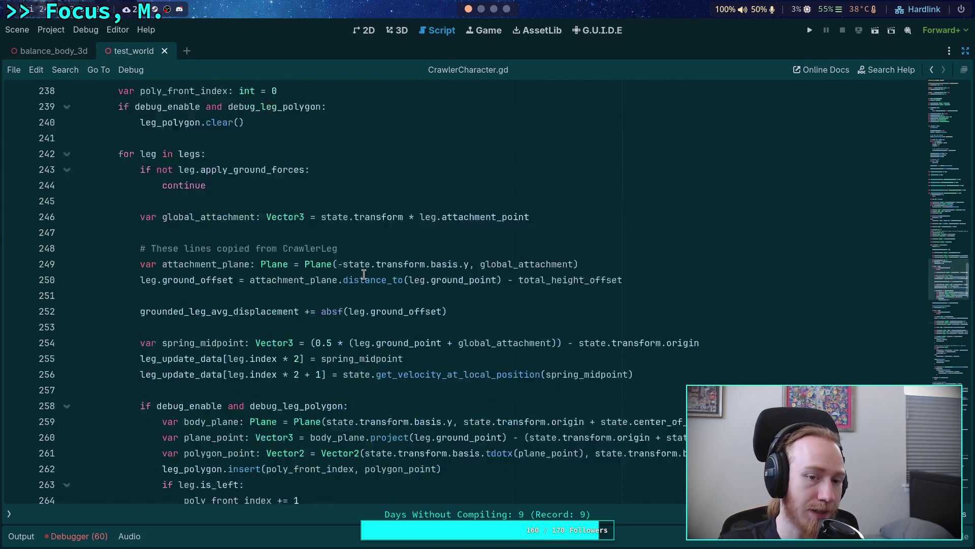
scroll(358, 271, "down", 10)
mouse_move(108, 249)
left_mouse_down()
mouse_move(335, 311)
mouse_move(619, 327)
left_mouse_up()
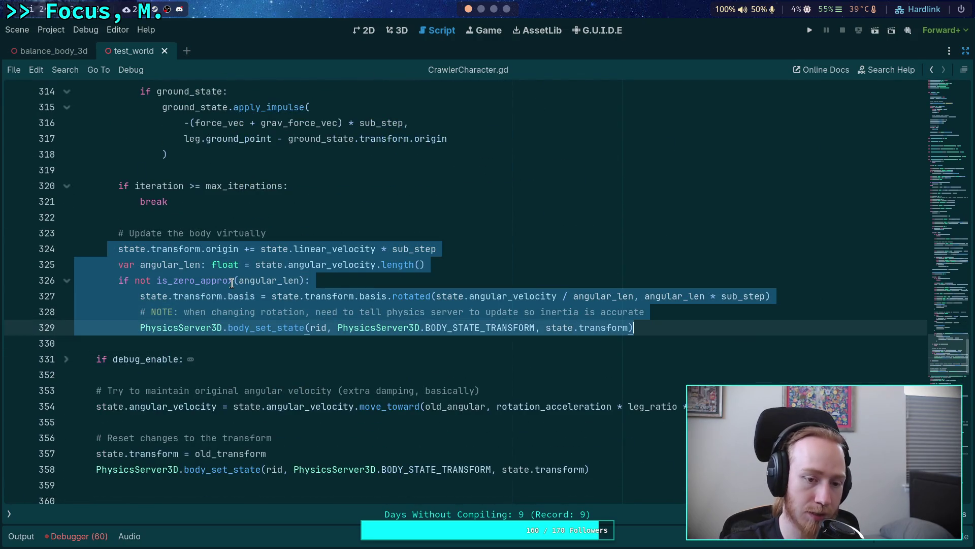
left_click(231, 283)
mouse_move(233, 282)
scroll(203, 287, "up", 8)
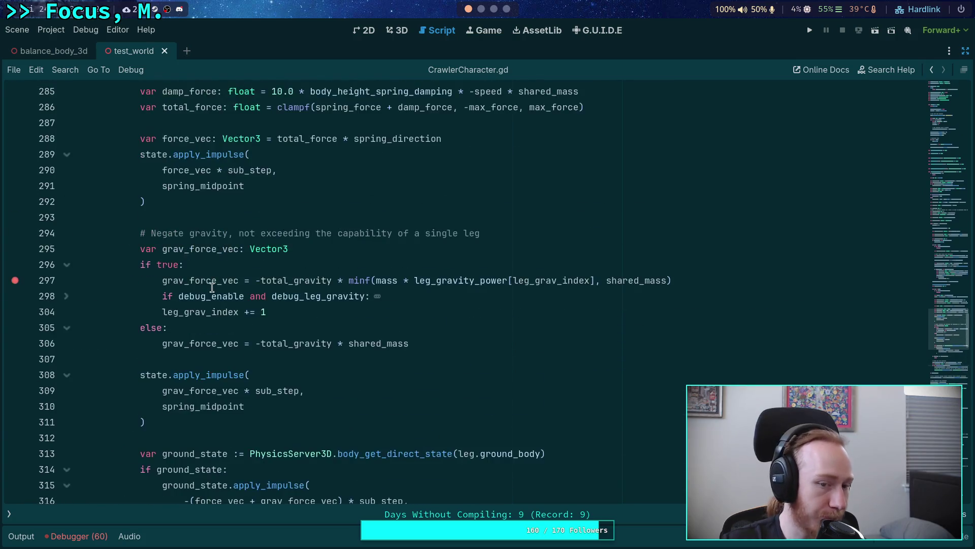
scroll(222, 276, "down", 8)
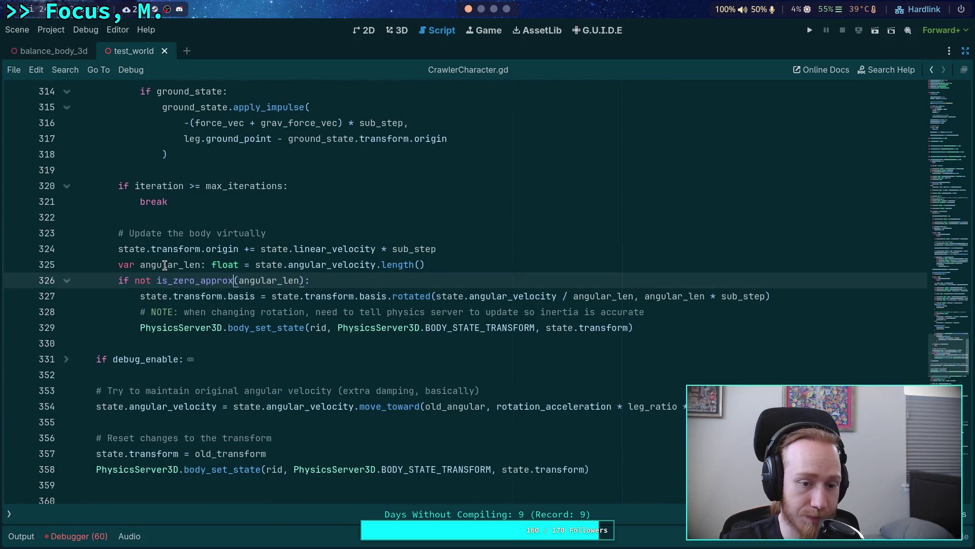
left_click_drag(118, 235, 574, 344)
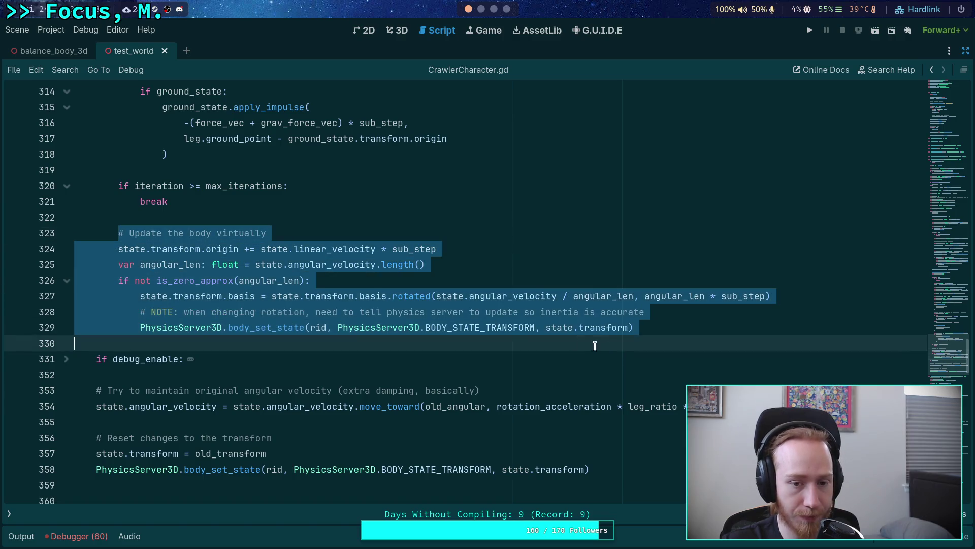
left_click_drag(636, 338, 647, 324)
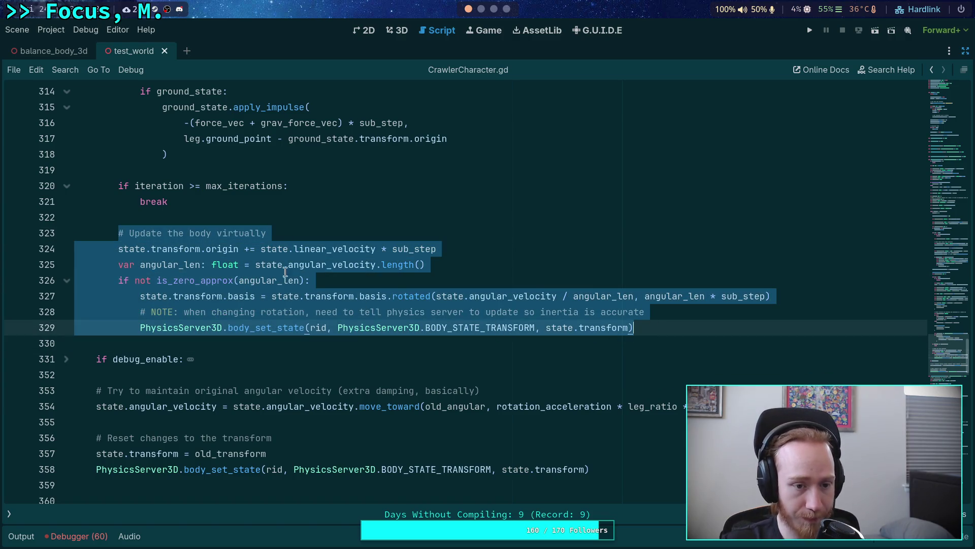
scroll(329, 290, "up", 3)
scroll(330, 290, "up", 15)
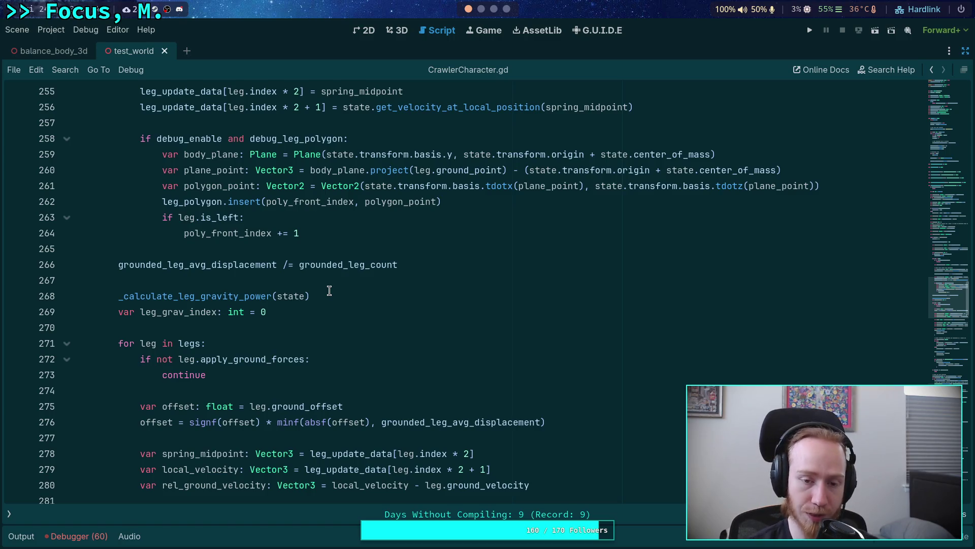
scroll(329, 290, "up", 5)
scroll(357, 341, "down", 15)
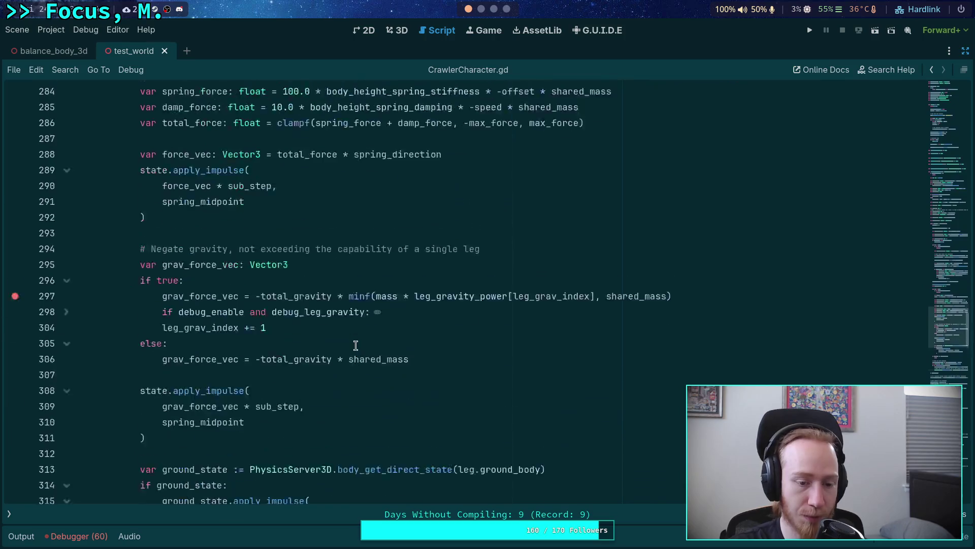
scroll(309, 337, "up", 18)
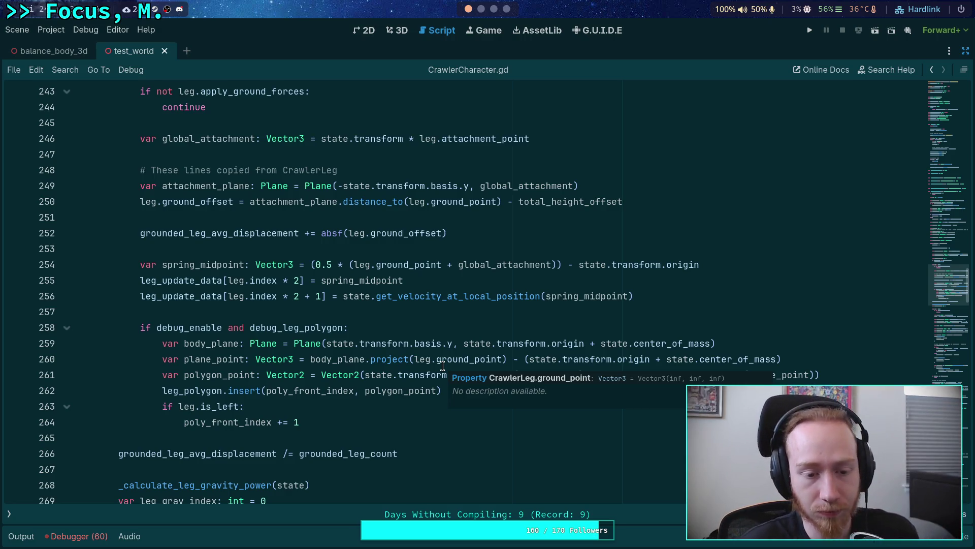
scroll(384, 285, "down", 20)
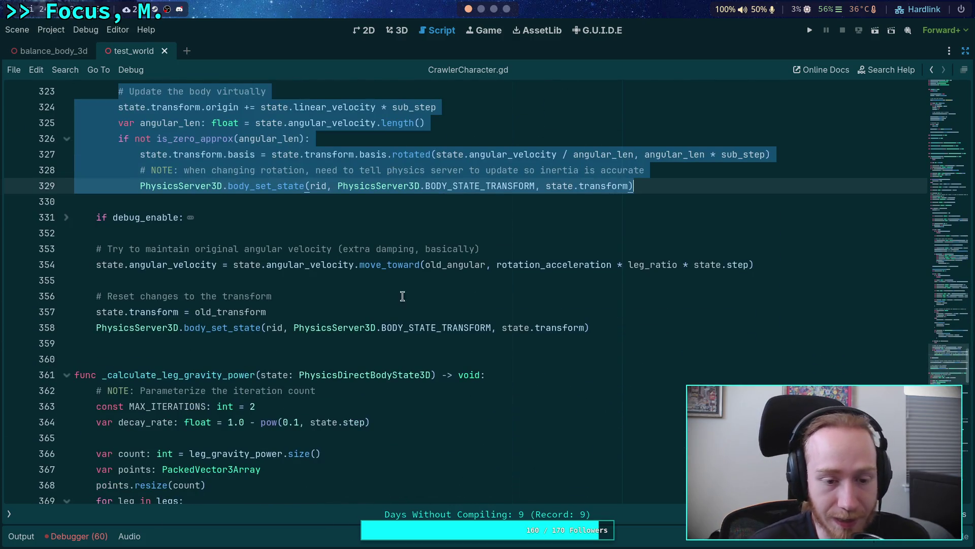
scroll(596, 329, "up", 1)
mouse_move(769, 312)
left_mouse_down()
mouse_move(540, 312)
mouse_move(464, 325)
mouse_move(233, 312)
left_mouse_up()
mouse_move(368, 371)
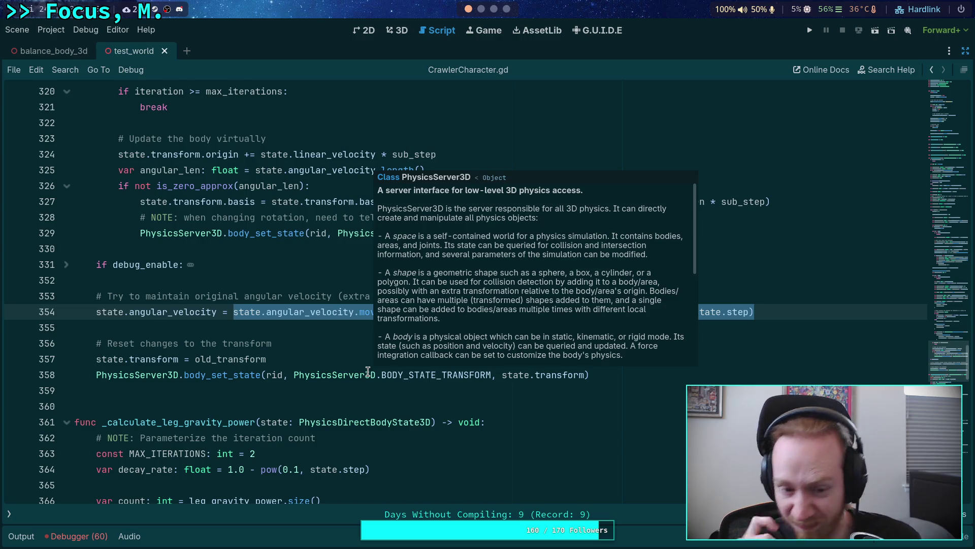
left_click(314, 331)
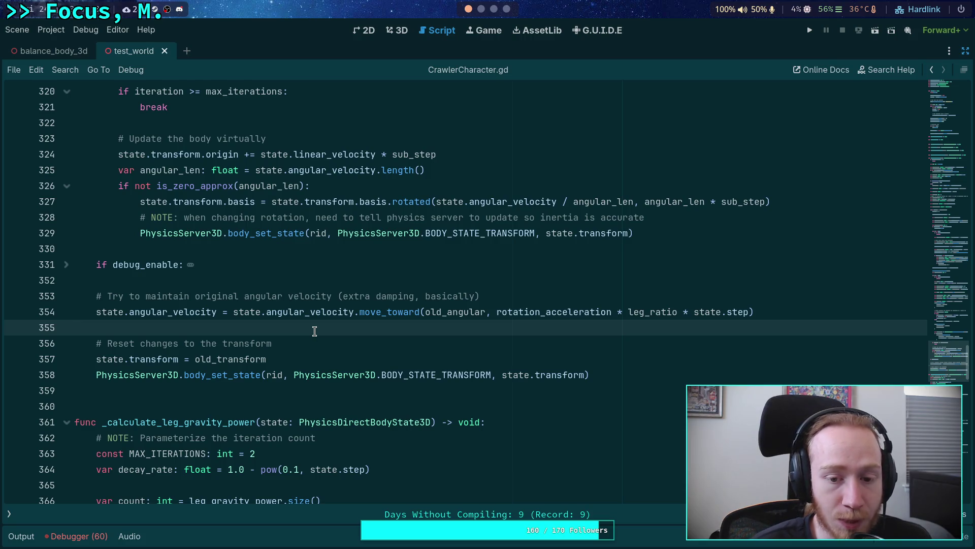
left_click_drag(497, 311, 747, 308)
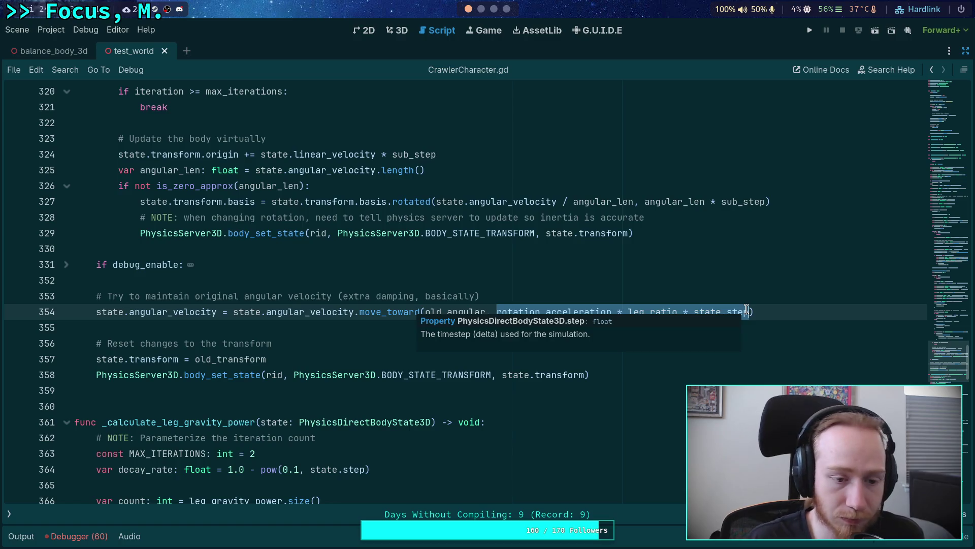
left_click(393, 356)
scroll(277, 345, "up", 8)
scroll(277, 344, "up", 10)
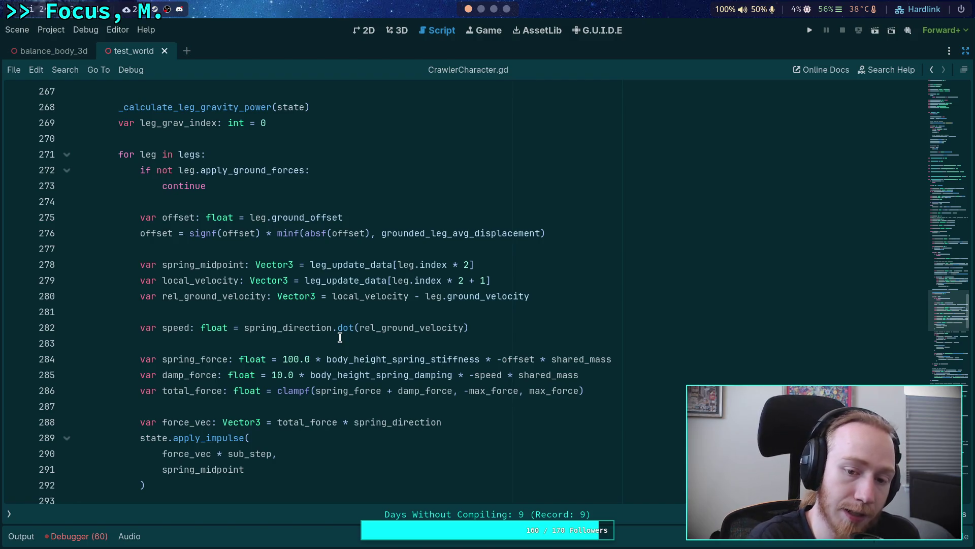
scroll(312, 274, "up", 1)
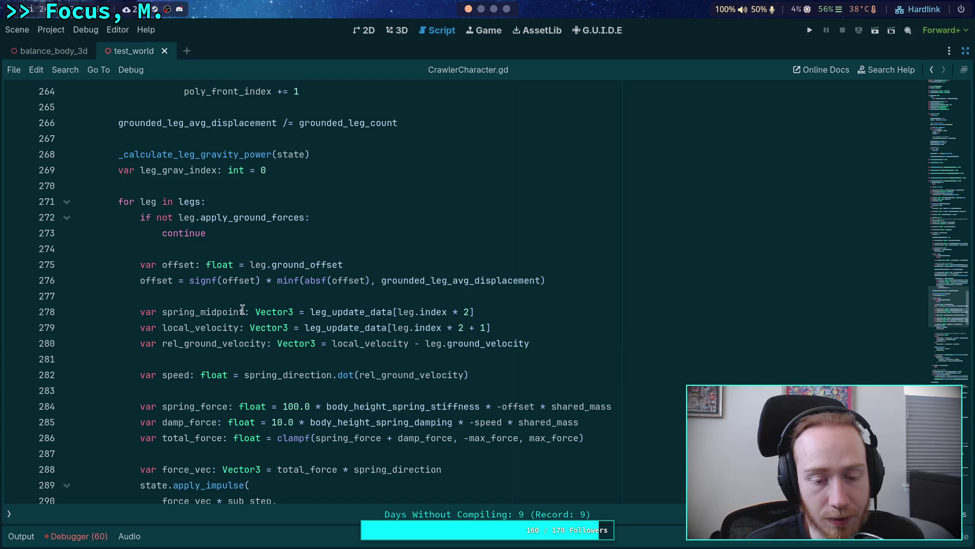
double_click(212, 326)
scroll(212, 323, "down", 1)
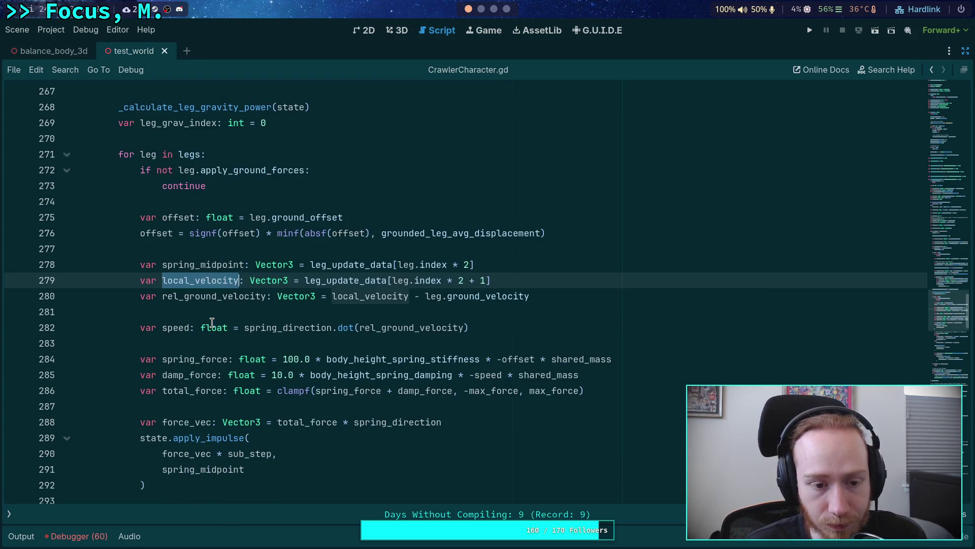
scroll(212, 322, "up", 2)
mouse_move(300, 333)
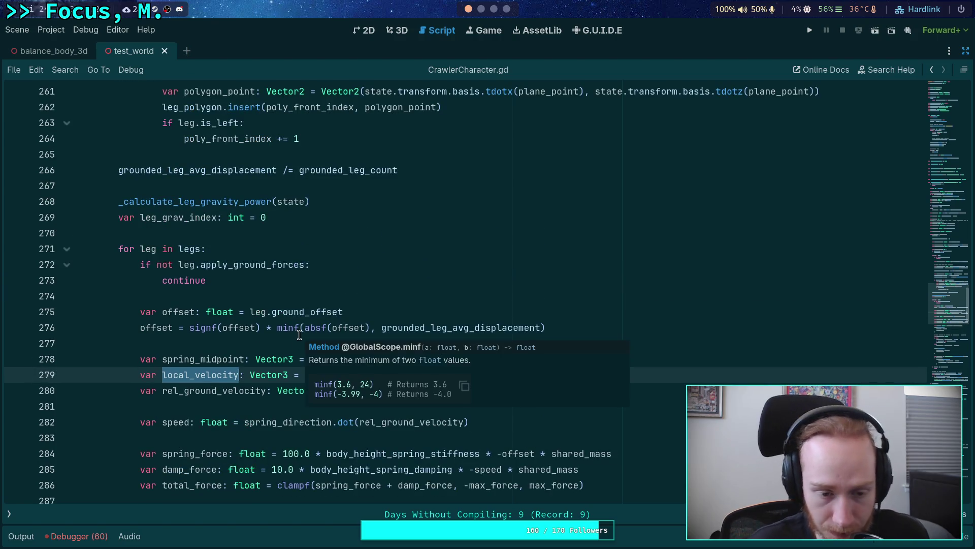
scroll(227, 376, "down", 1)
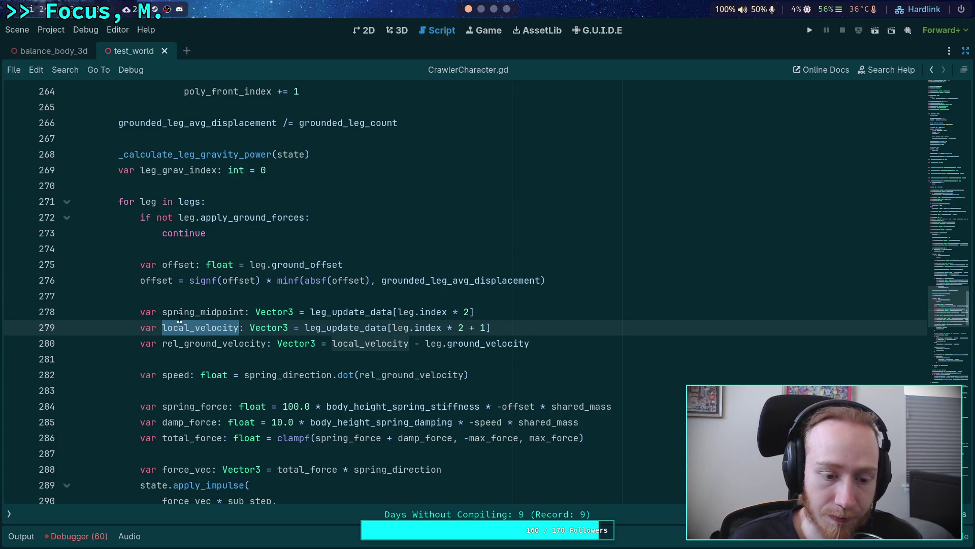
scroll(181, 313, "down", 3)
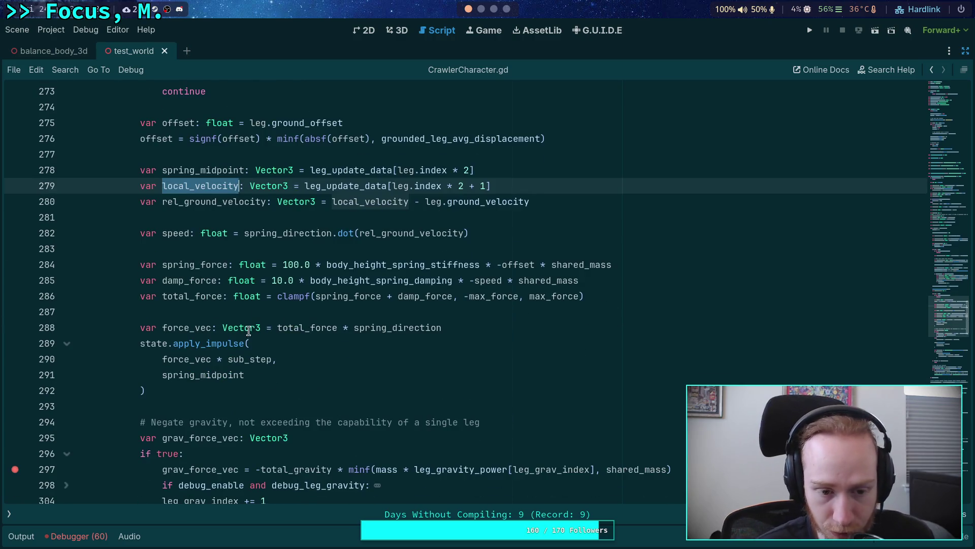
left_click(181, 389)
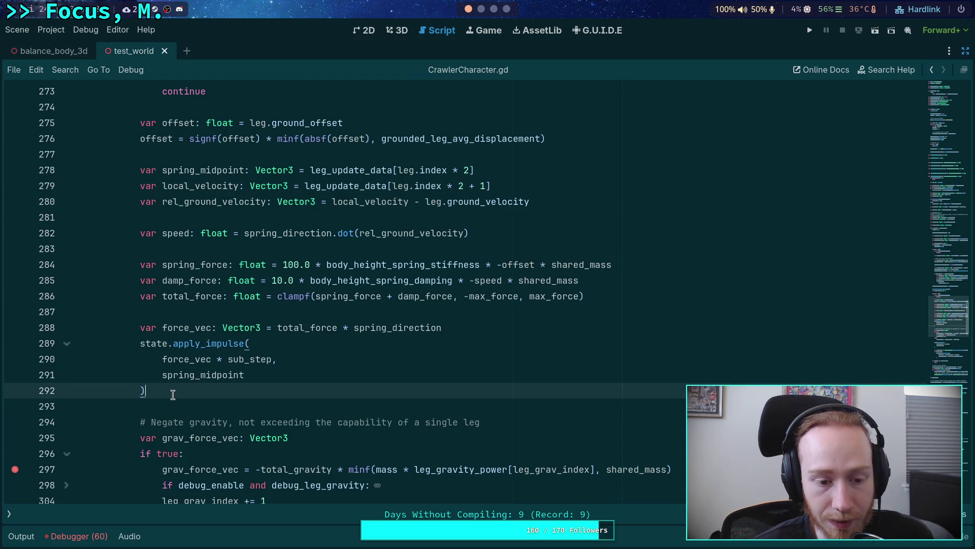
left_click(174, 404)
left_click(211, 390)
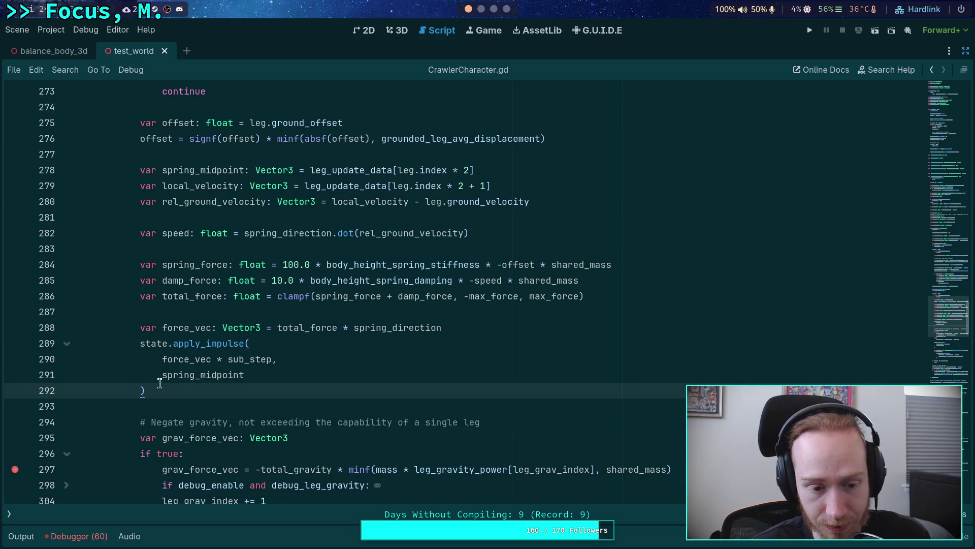
scroll(159, 383, "down", 2)
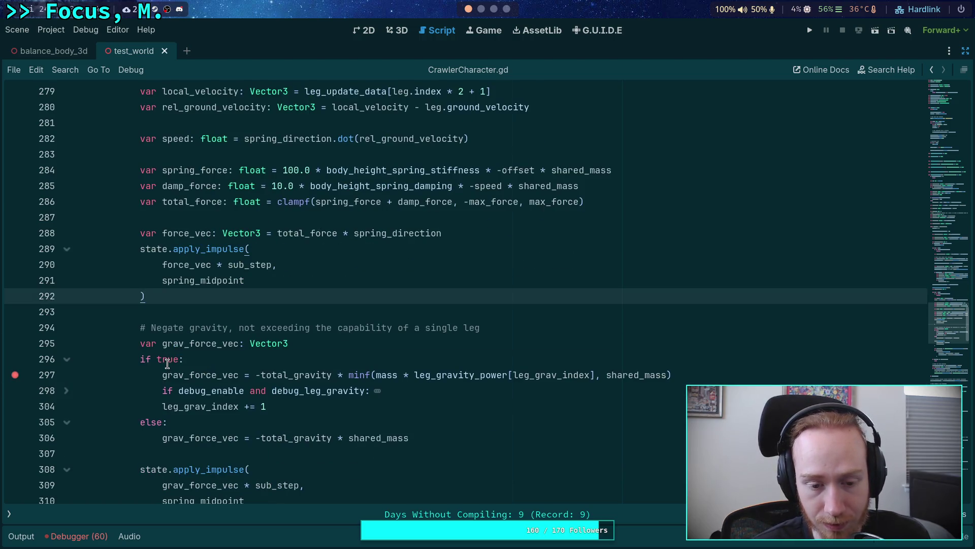
left_click(200, 313)
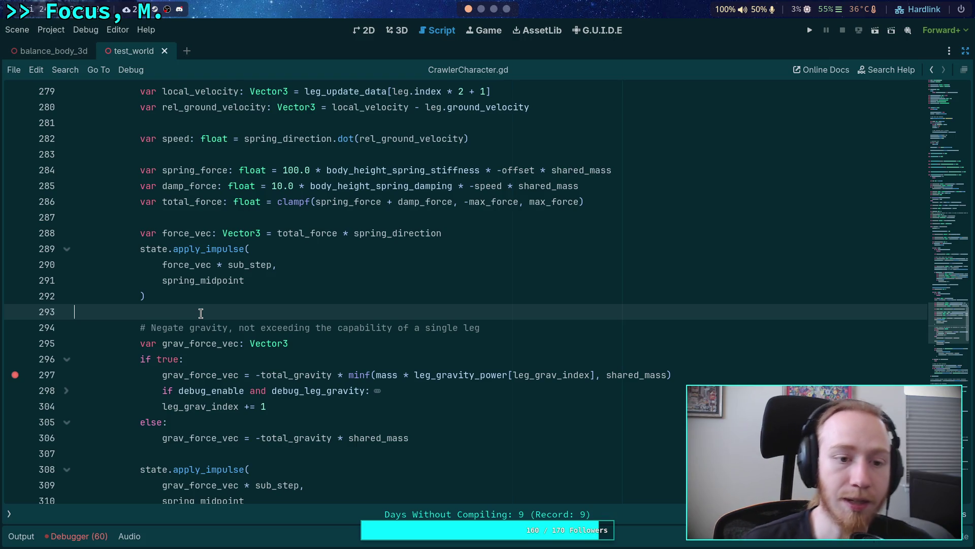
scroll(201, 313, "up", 3)
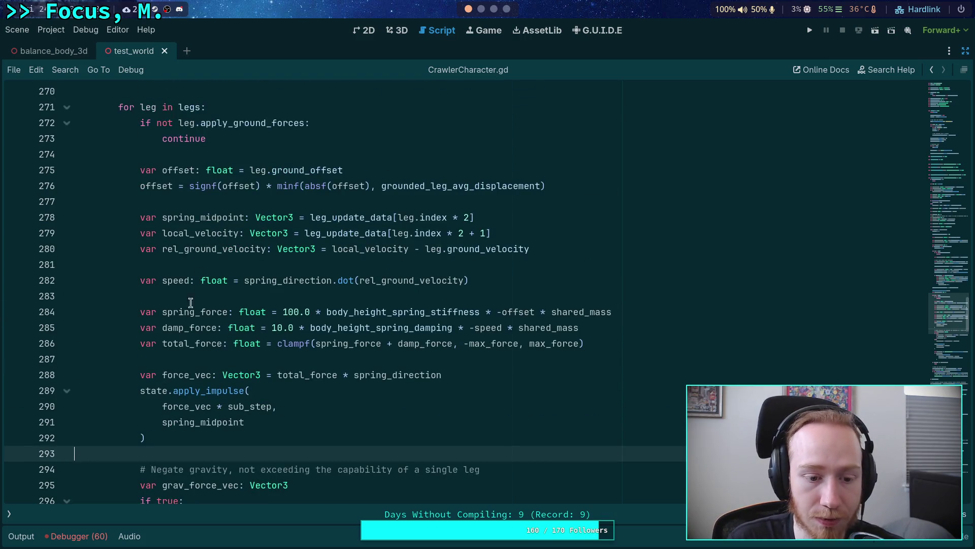
double_click(190, 407)
double_click(383, 375)
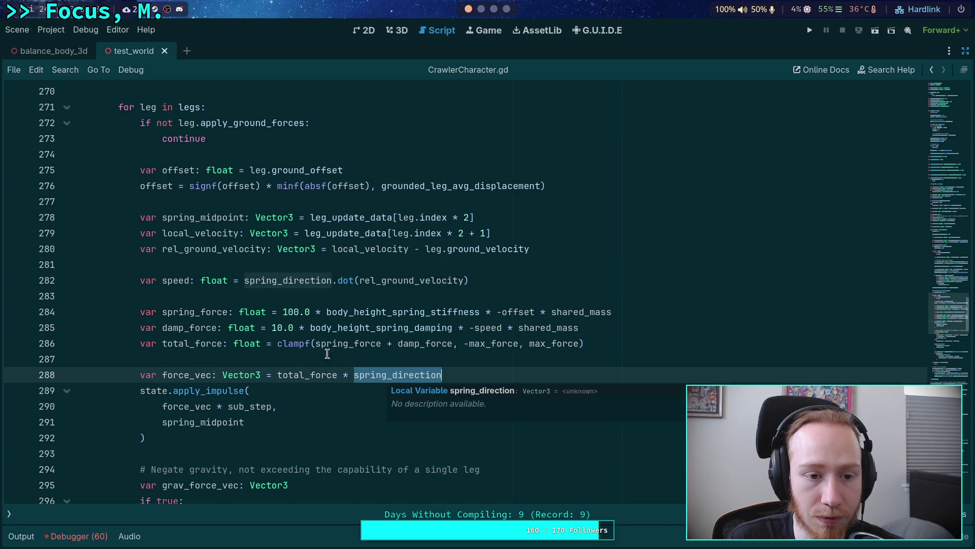
double_click(285, 280)
scroll(274, 278, "up", 6)
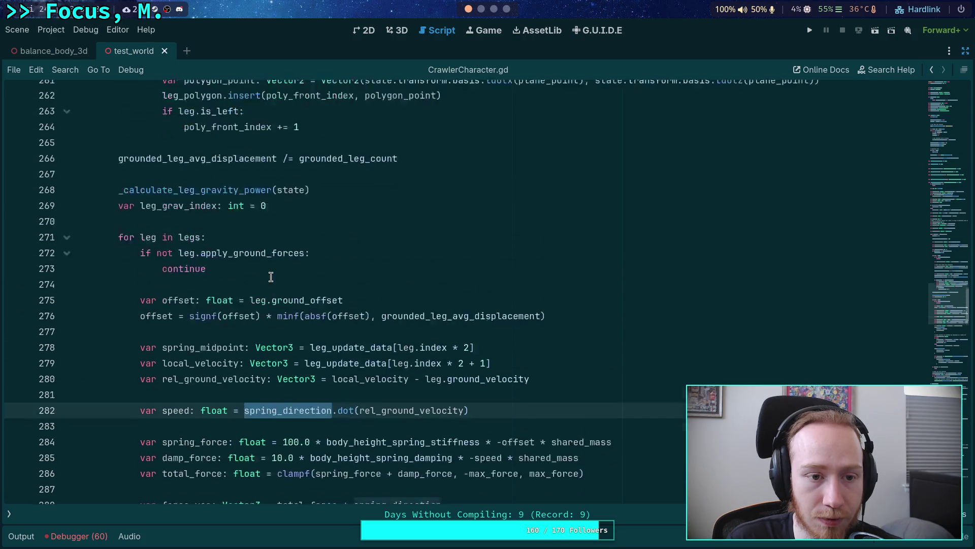
scroll(274, 279, "down", 2)
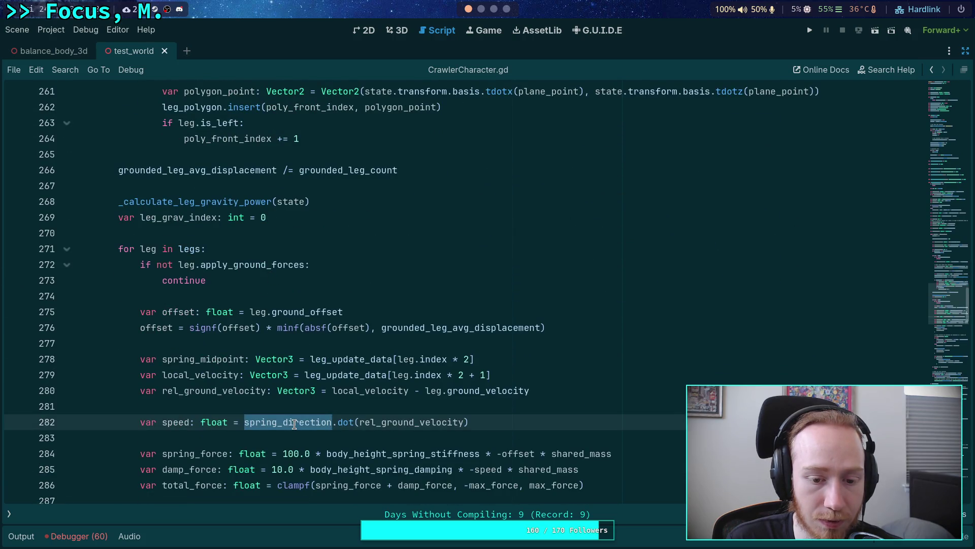
mouse_move(294, 423)
scroll(294, 424, "down", 3)
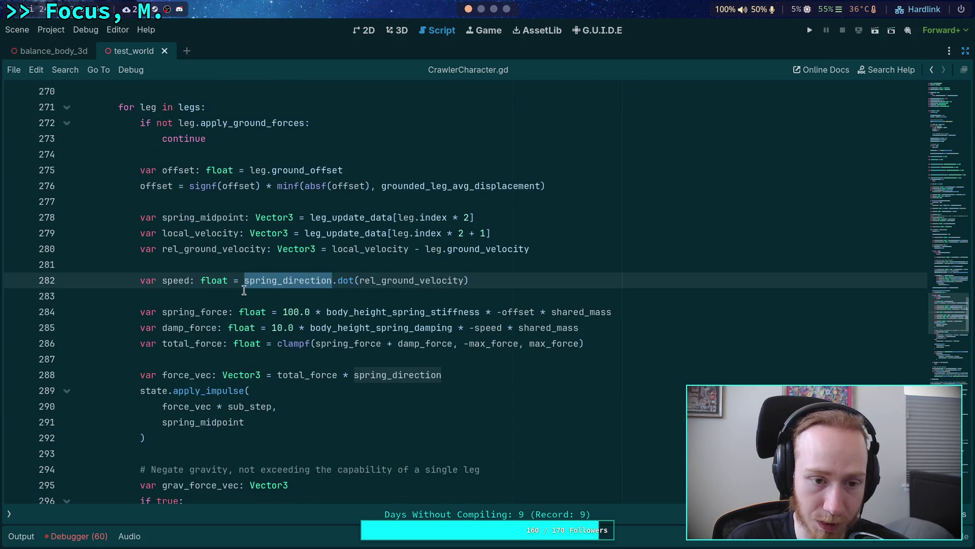
scroll(246, 266, "up", 2)
scroll(247, 271, "up", 16)
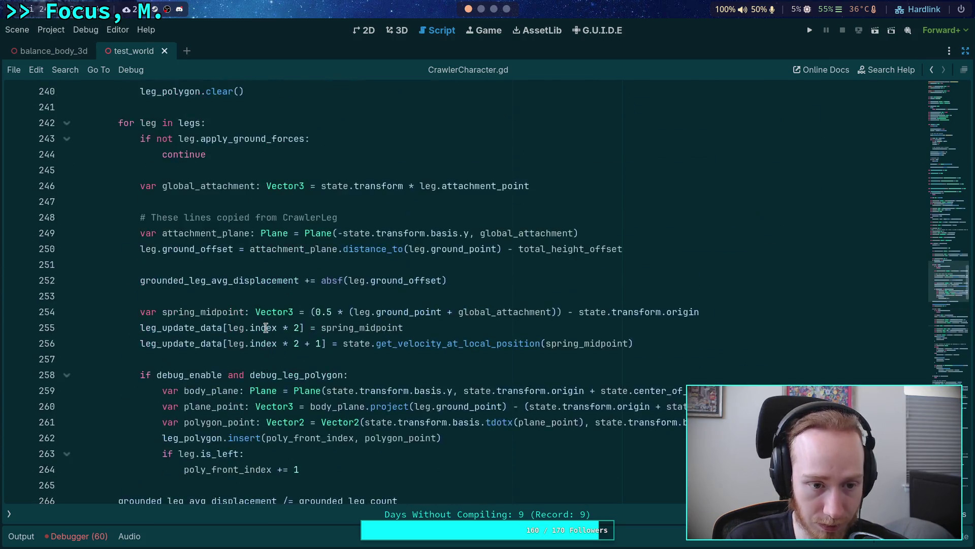
scroll(254, 335, "down", 2)
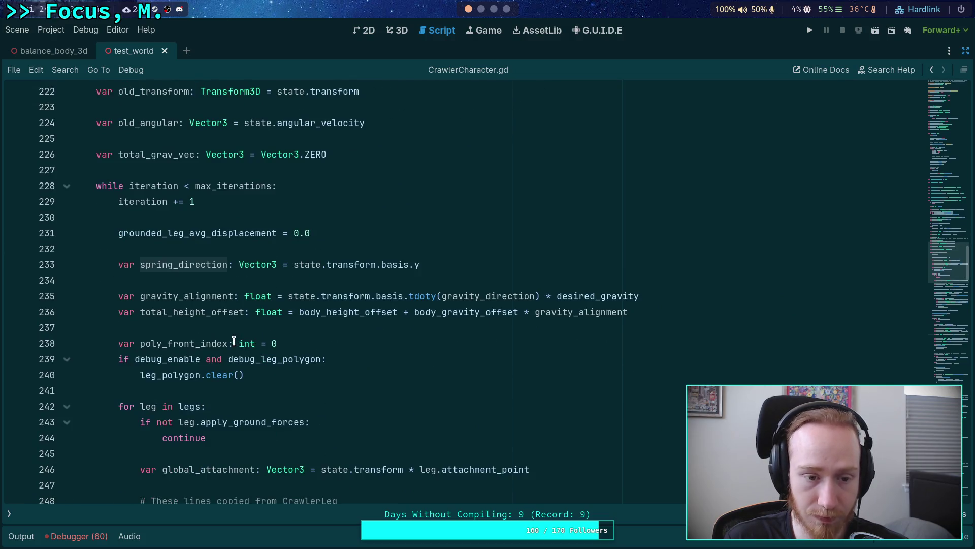
double_click(190, 266)
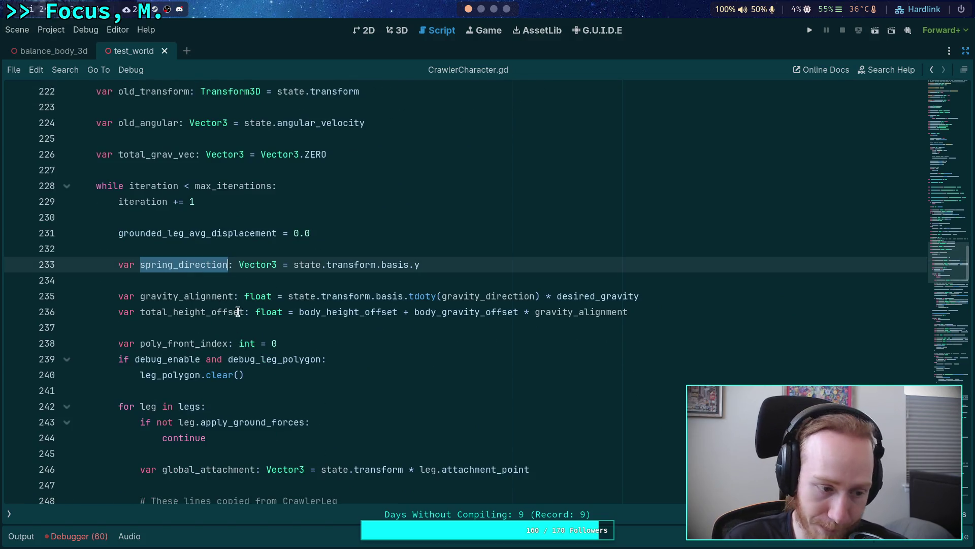
scroll(236, 312, "down", 2)
scroll(239, 312, "down", 17)
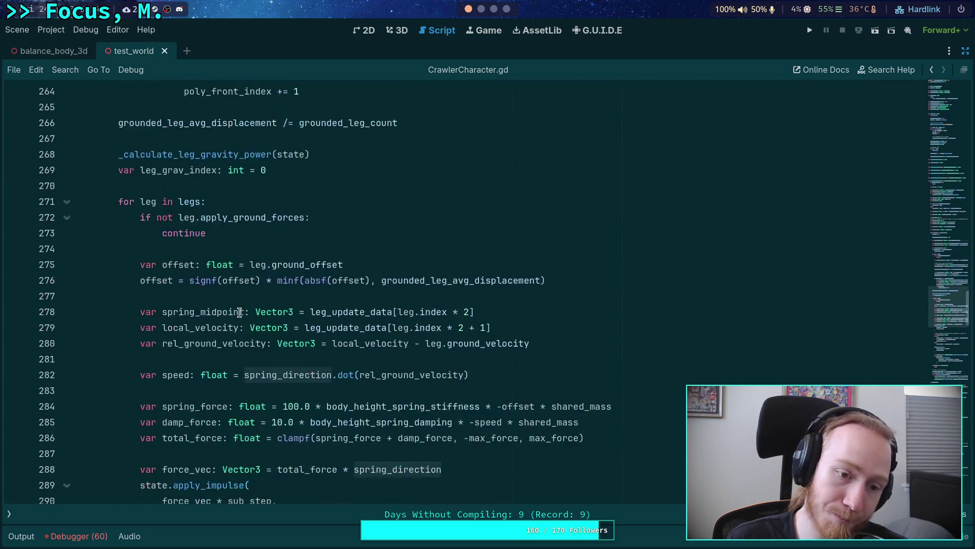
mouse_move(266, 345)
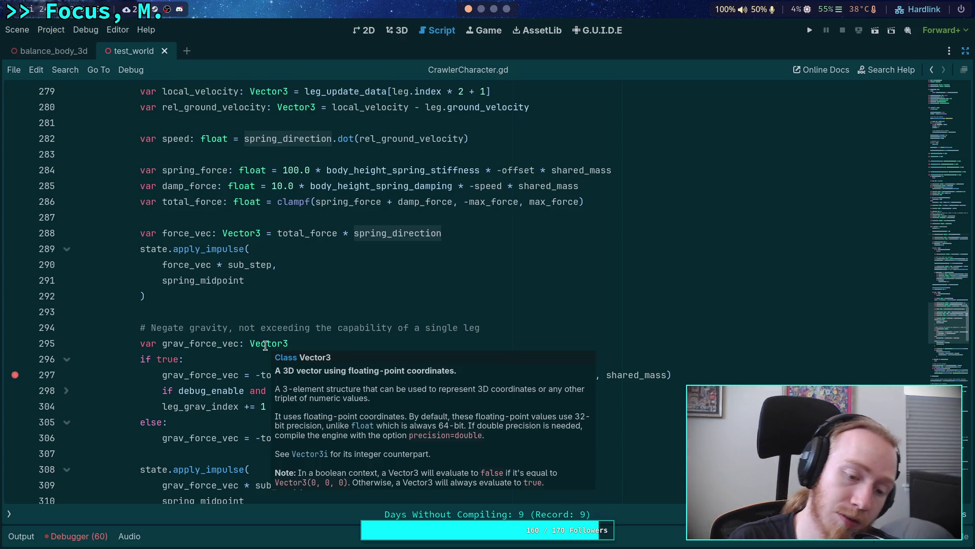
scroll(265, 345, "down", 1)
double_click(224, 453)
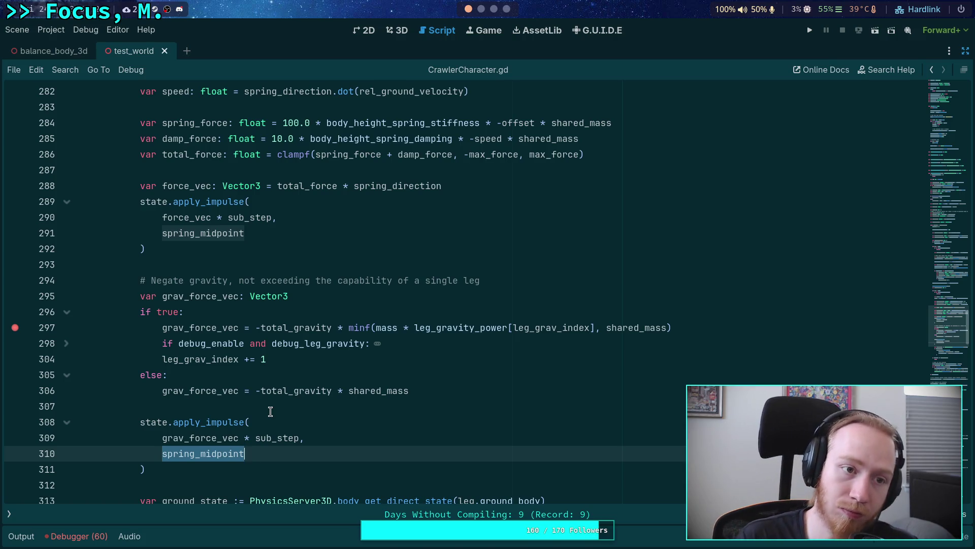
left_click(400, 30)
key("f")
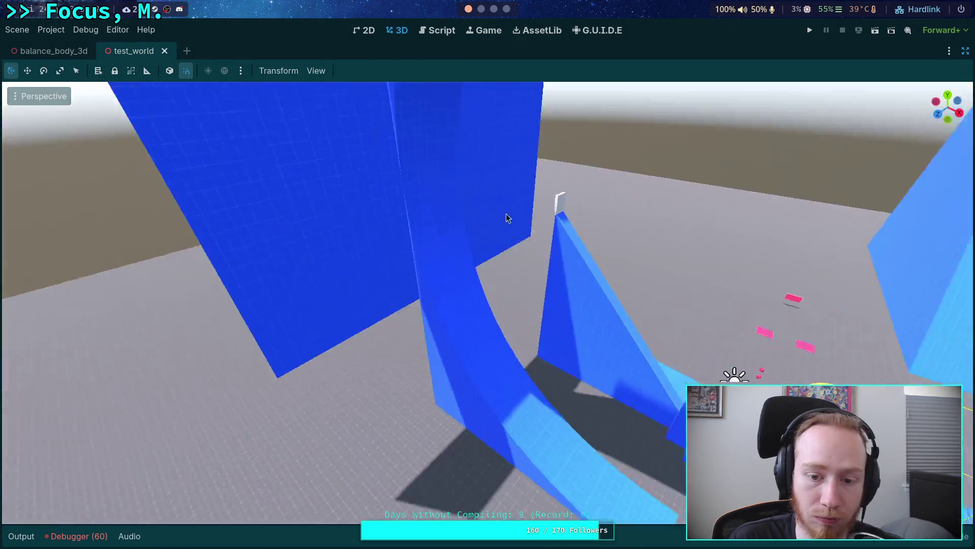
key("w")
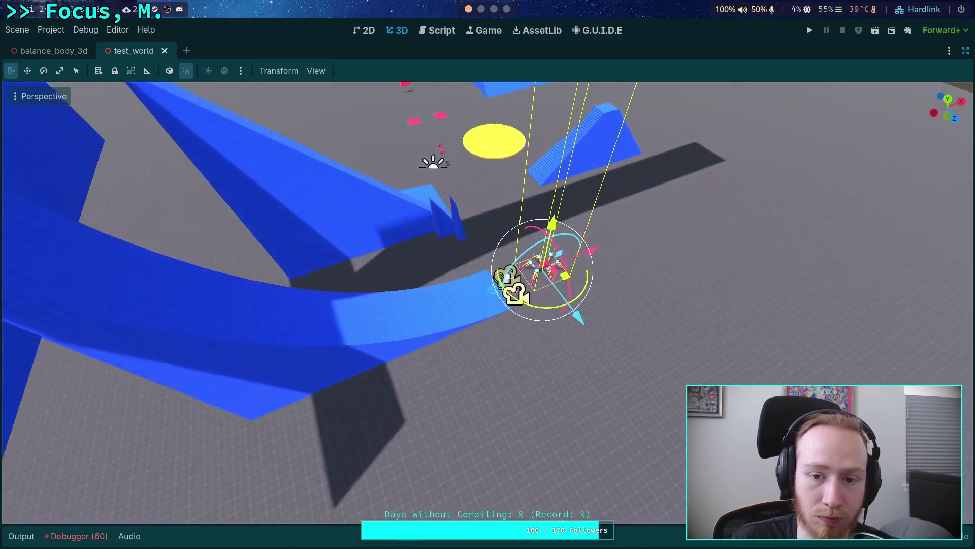
key("w")
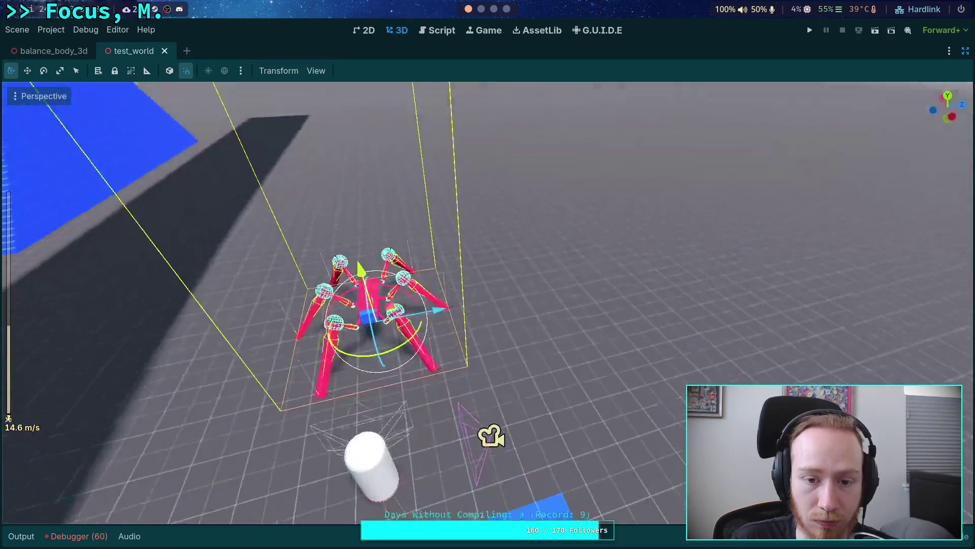
scroll(487, 302, "down", 10)
key("w")
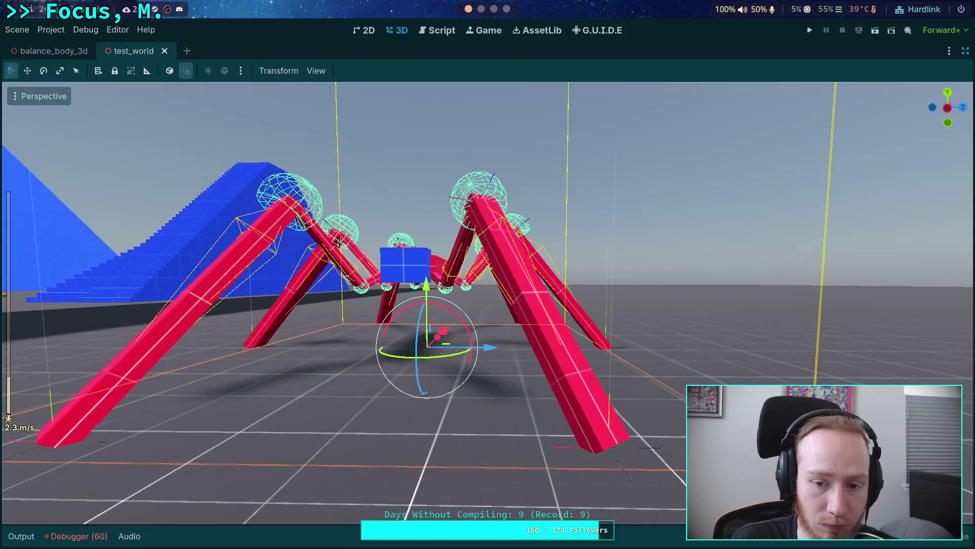
key("w")
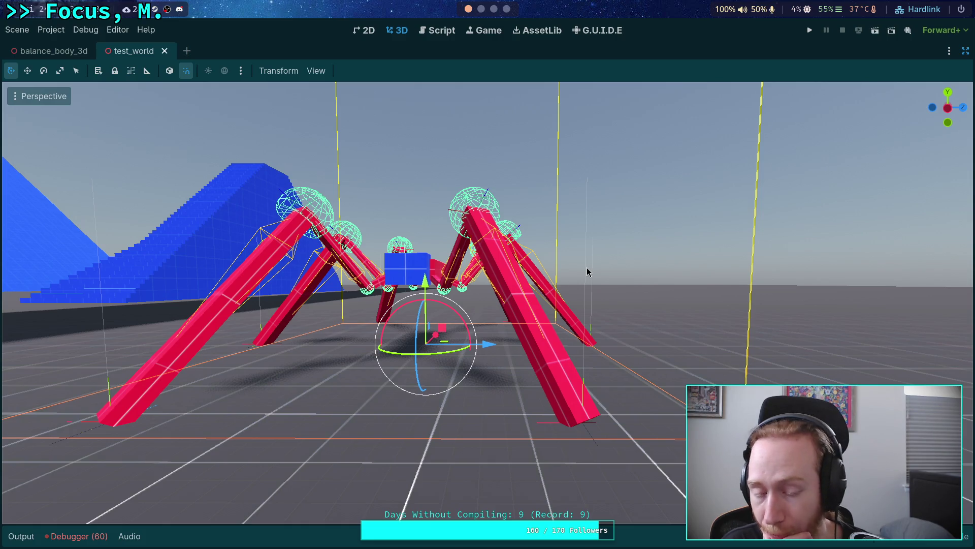
left_click_drag(544, 254, 483, 264)
left_click_drag(339, 244, 340, 243)
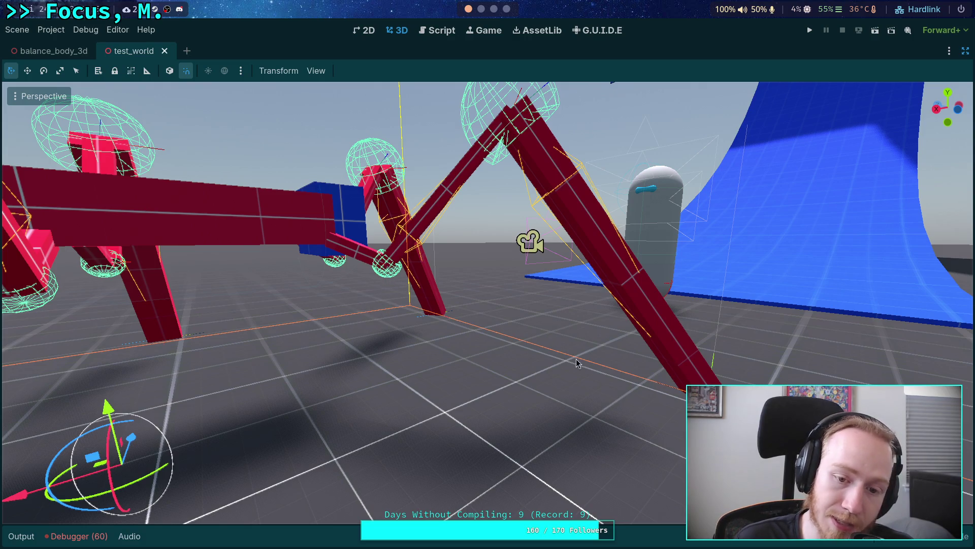
key("w")
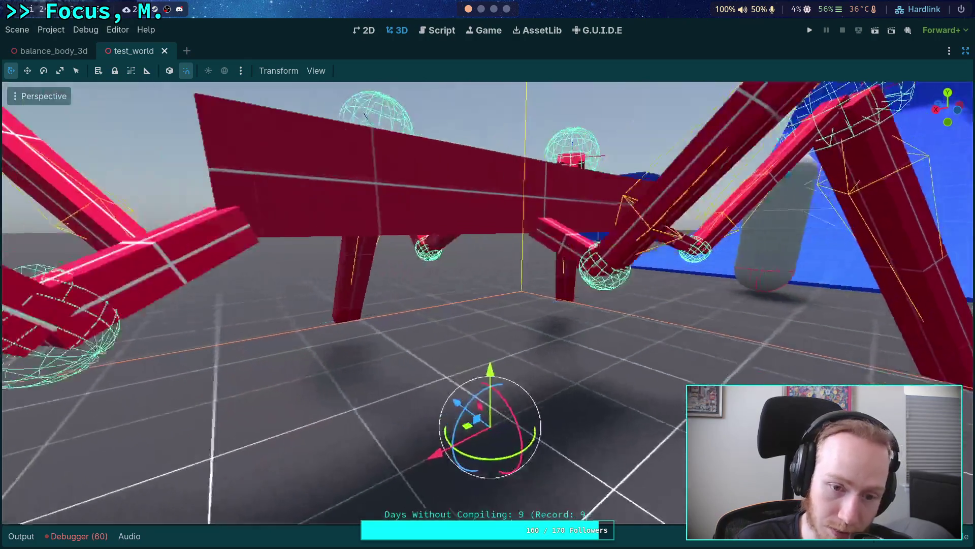
key("w")
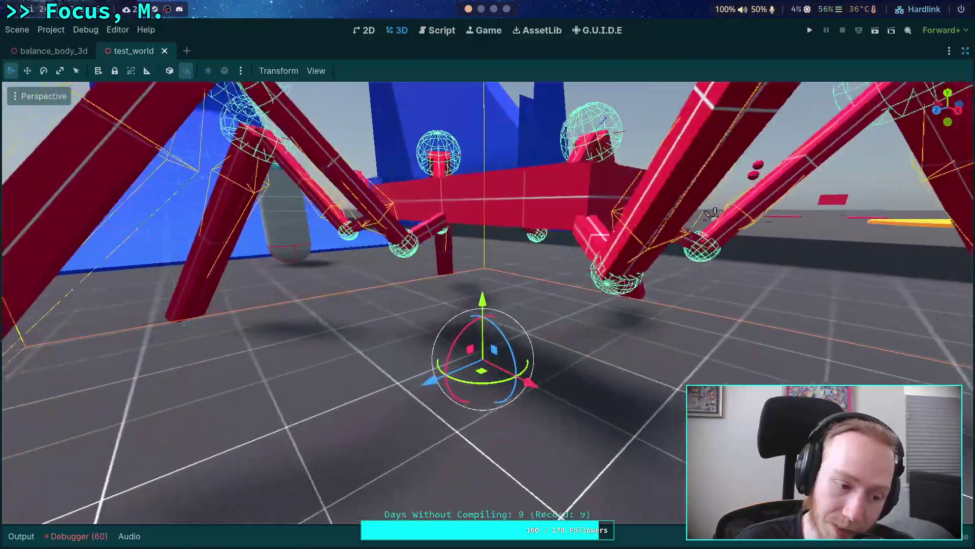
key("s")
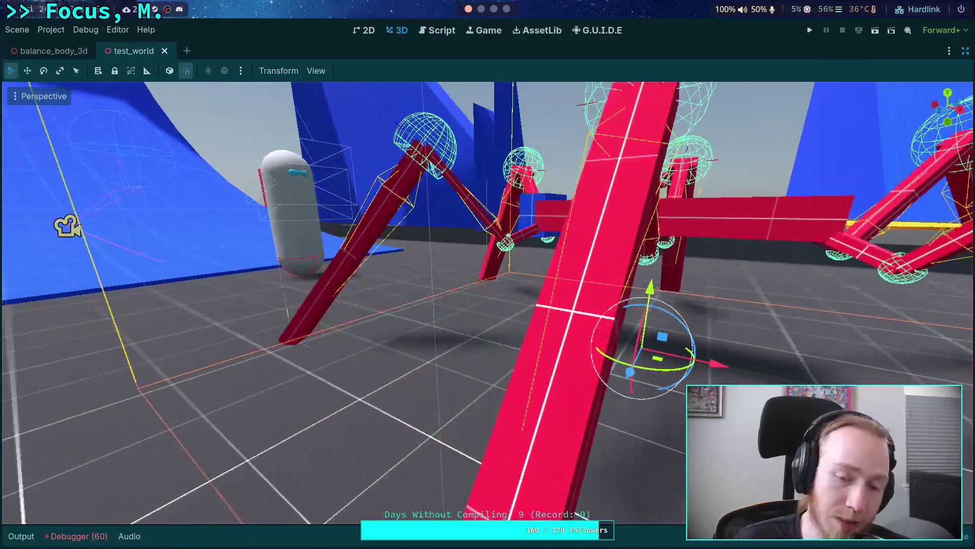
key("d")
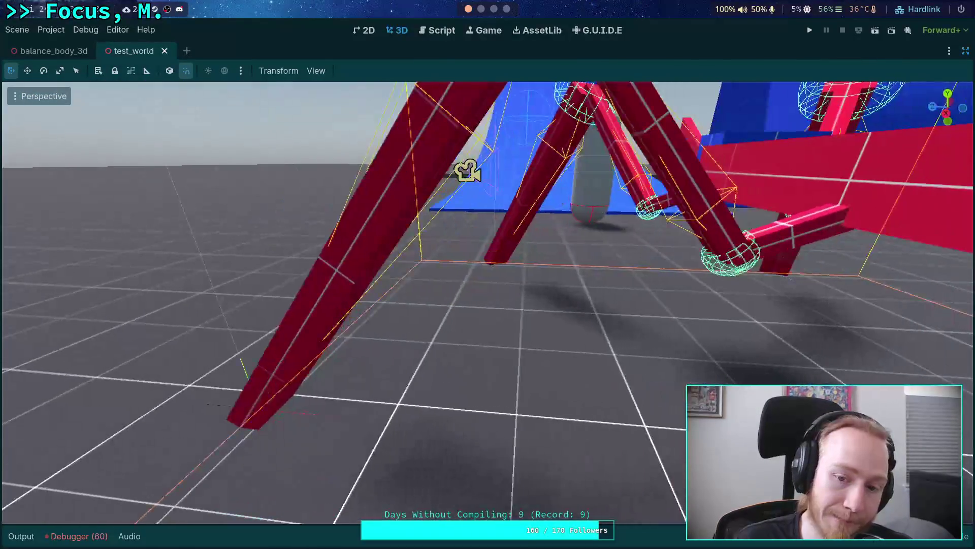
key("w")
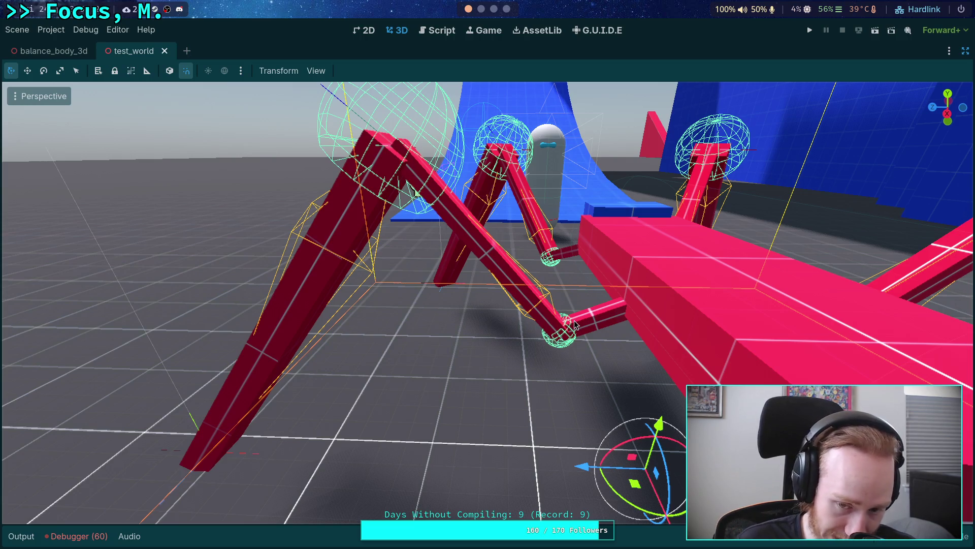
key("f")
mouse_move(574, 319)
left_mouse_down()
mouse_move(539, 312)
mouse_move(574, 318)
left_mouse_up()
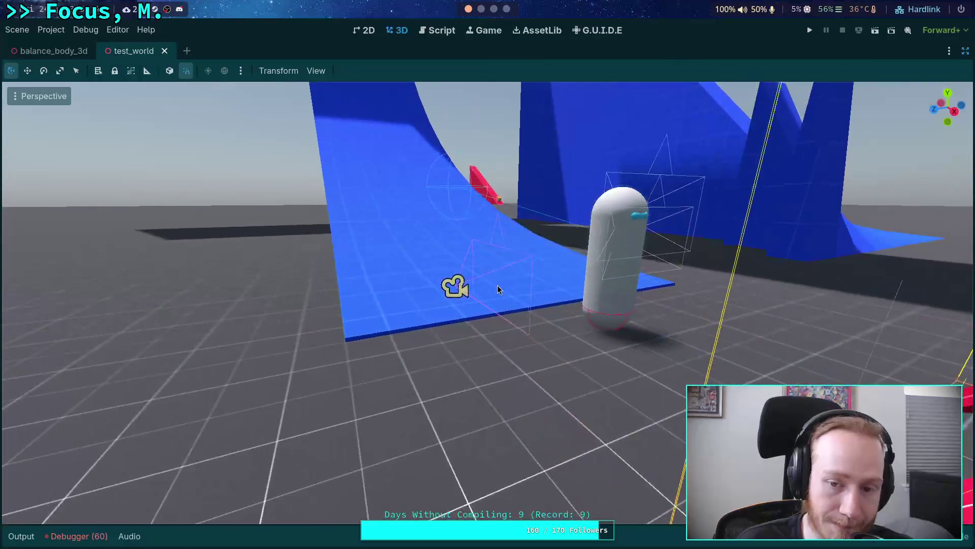
Step: Return to the CrawlerCharacter.gd code showing the spring force and gravity apply_impulse section
left_click(442, 33)
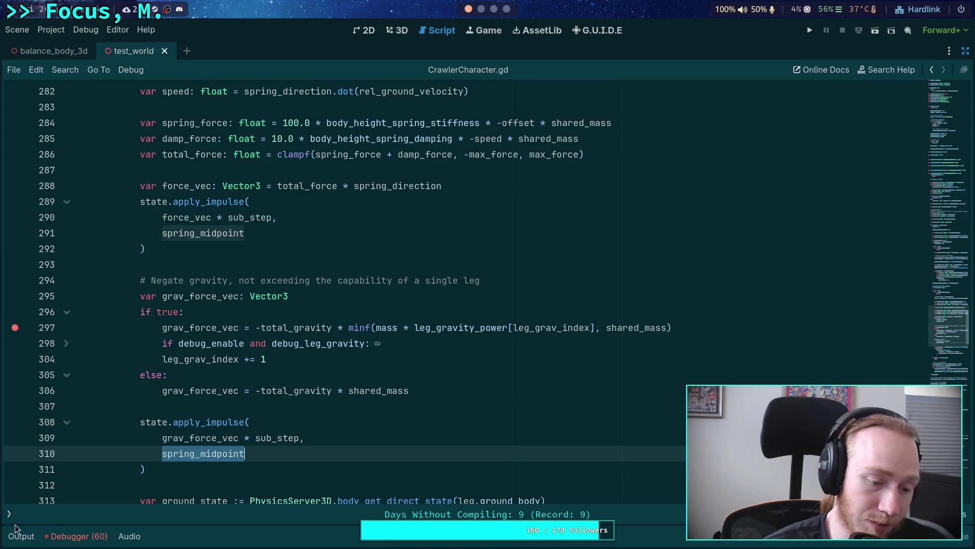
scroll(246, 388, "down", 20)
scroll(322, 317, "down", 10)
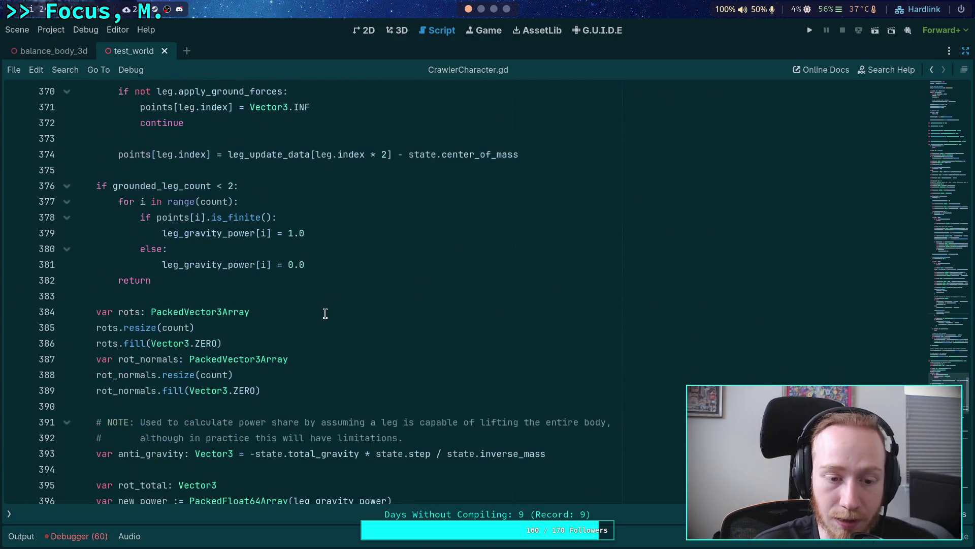
scroll(325, 314, "down", 6)
left_click(265, 217)
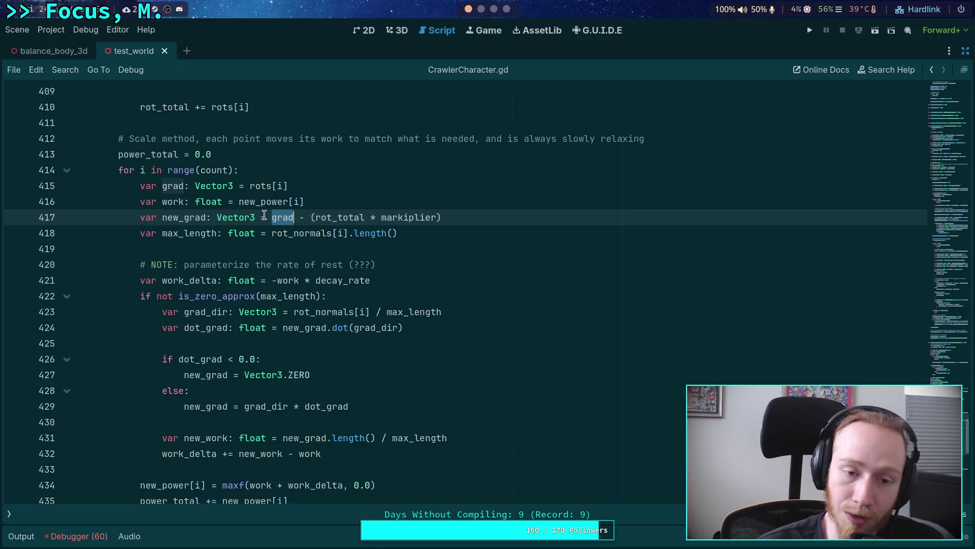
left_click(319, 217)
double_click(321, 218)
left_click(264, 233)
double_click(181, 217)
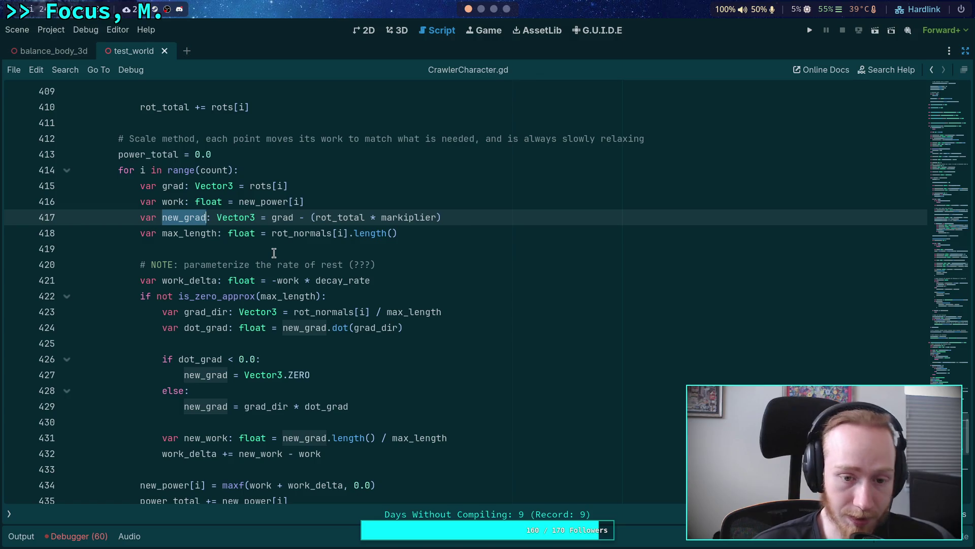
scroll(273, 251, "down", 1)
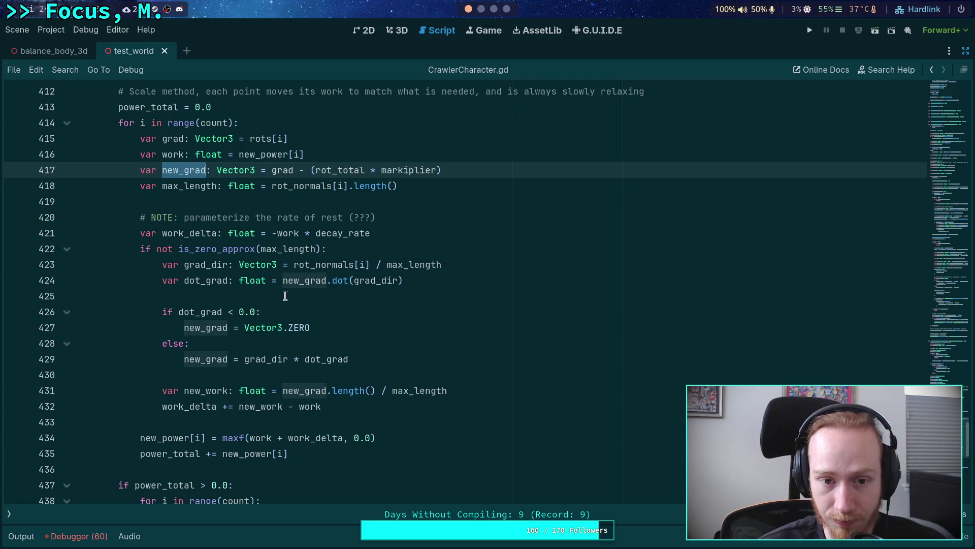
scroll(259, 249, "up", 2)
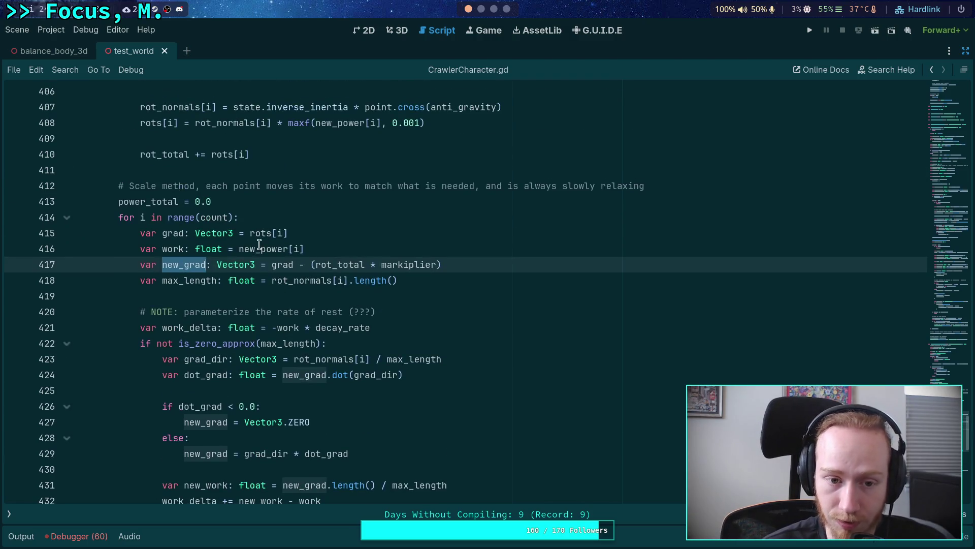
double_click(172, 156)
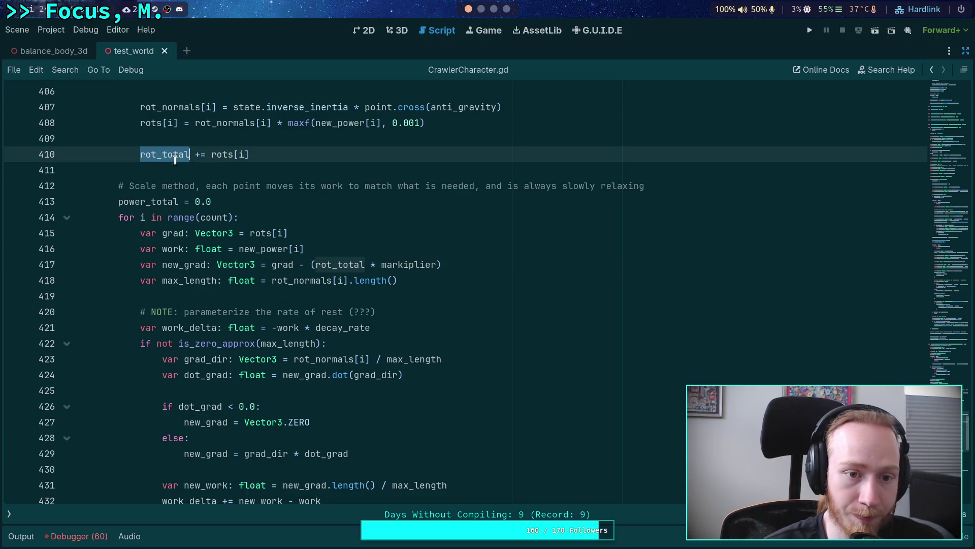
scroll(278, 319, "up", 1)
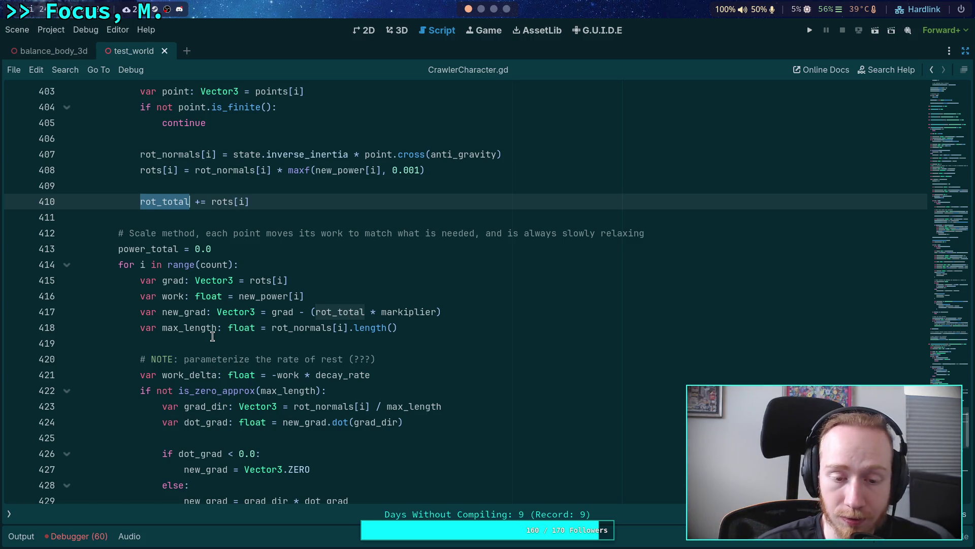
double_click(326, 311)
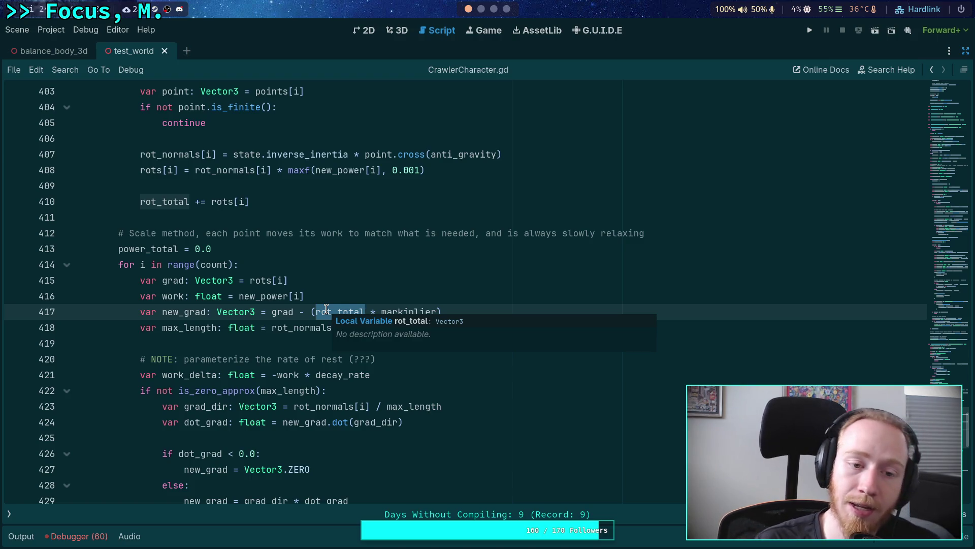
scroll(284, 274, "up", 2)
double_click(148, 264)
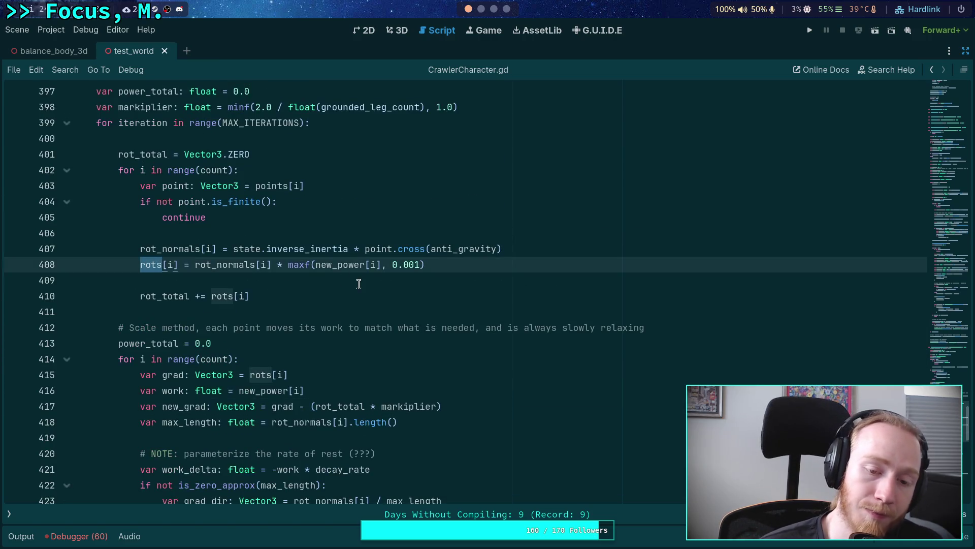